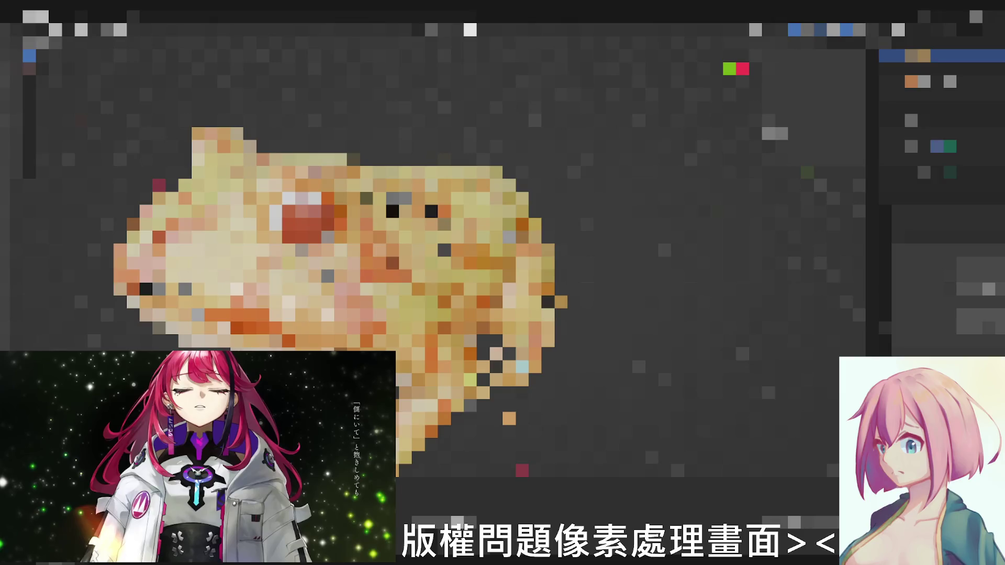
Select the textured frog and start its animation playing in the viewport.
{"action": "left_click", "coordinate": [937, 250]}
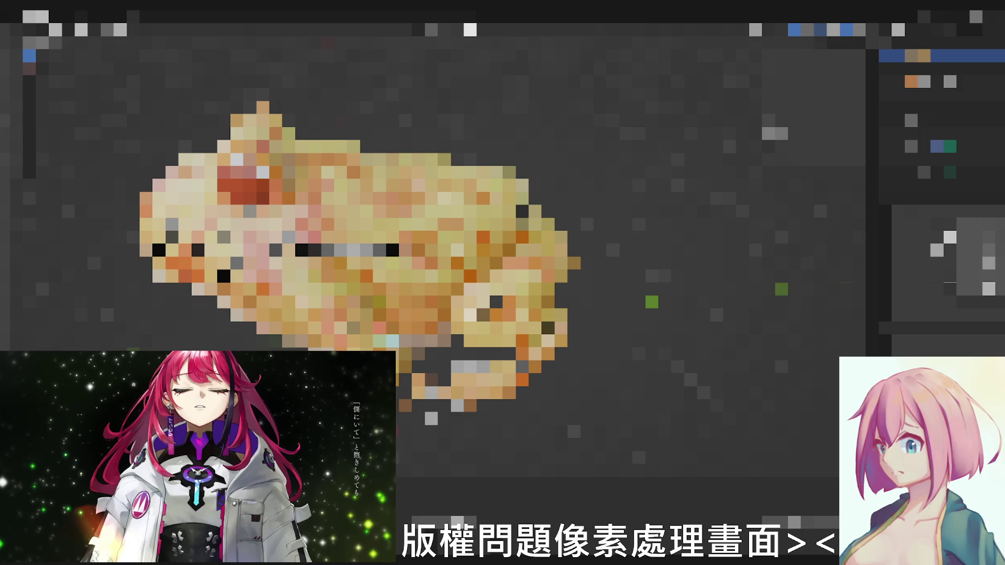
{"action": "key", "text": "ctrl+z"}
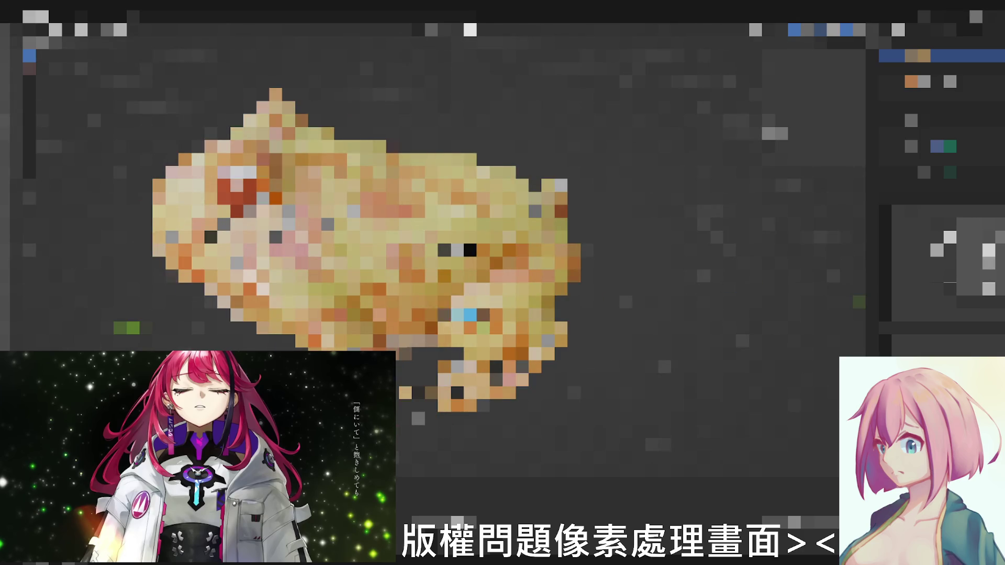
Undo the last viewport change so the whole frog is back in view.
{"action": "key", "text": "ctrl+z"}
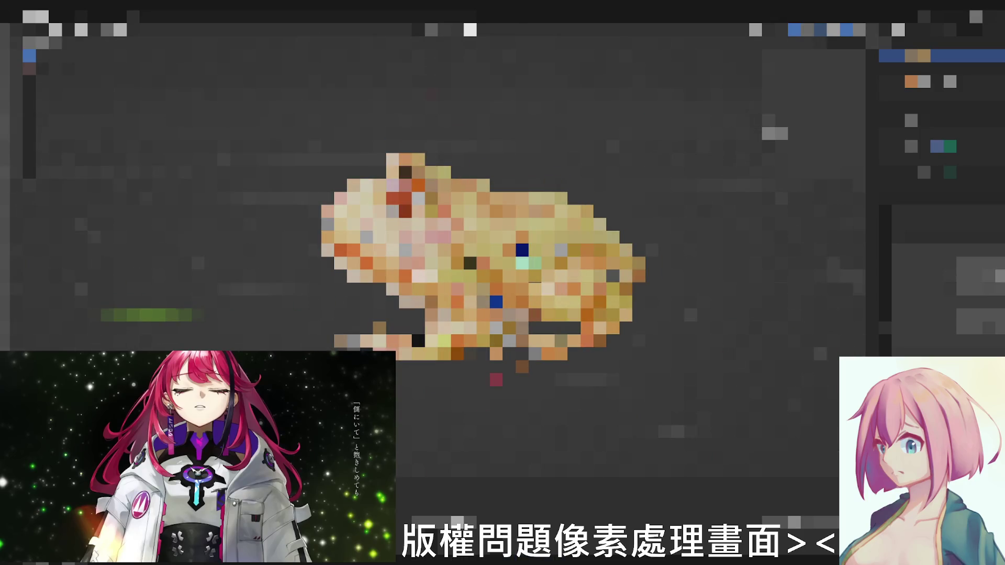
Switch to the camera view, leave it, then return to check the frog's framing.
{"action": "key", "text": "KP_0"}
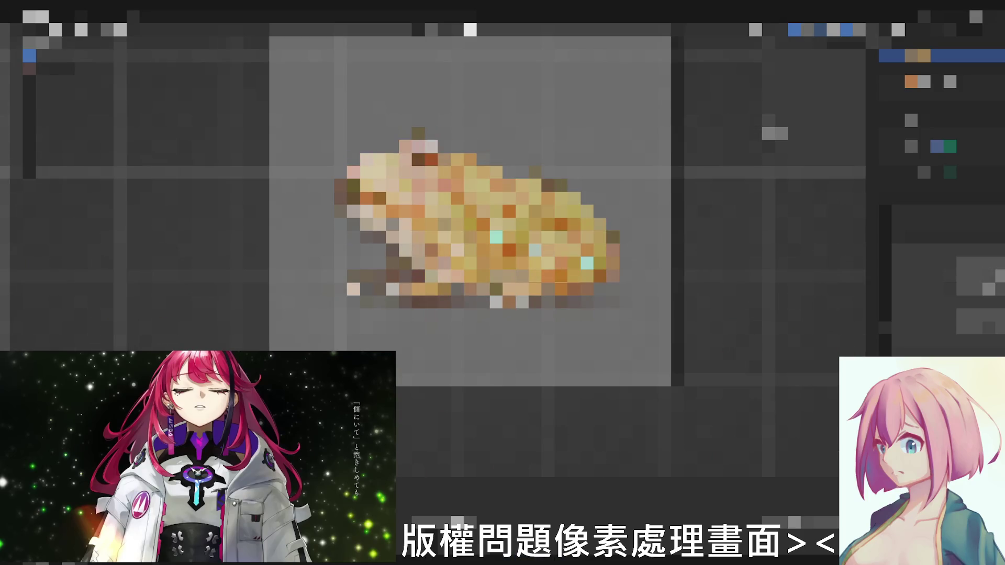
{"action": "key", "text": "KP_0"}
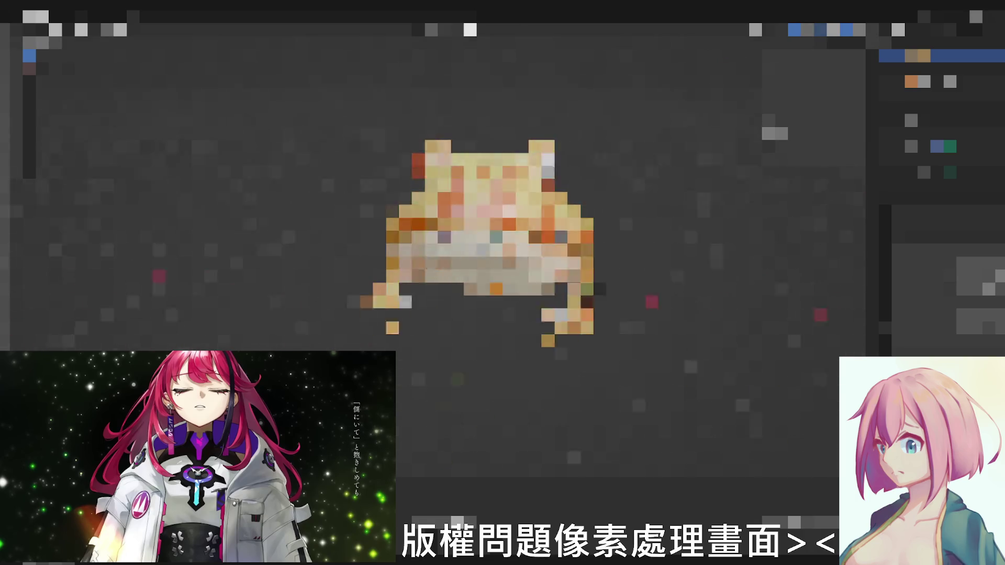
{"action": "key", "text": "KP_0"}
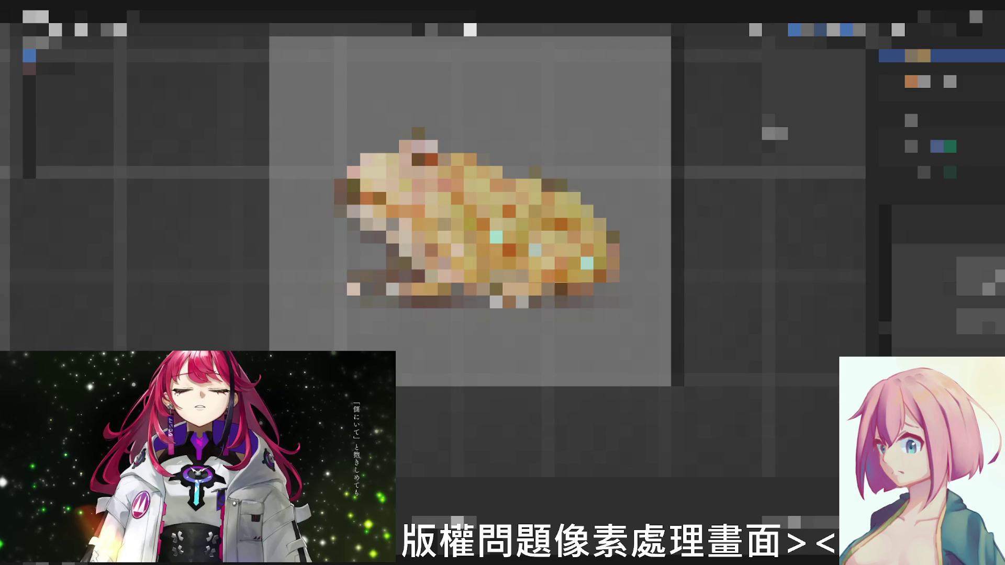
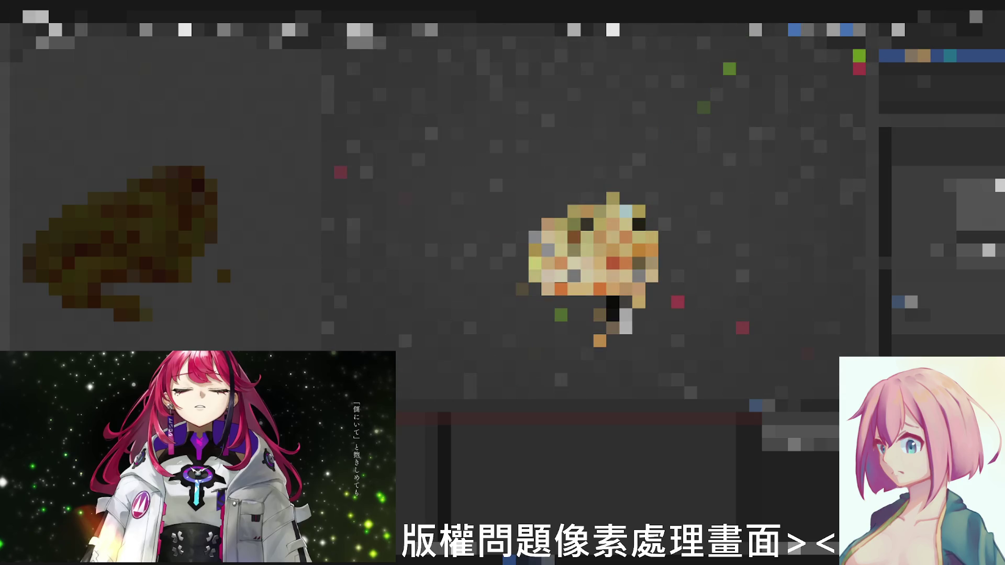
Pause the frog animation playback, then resume it.
{"action": "key", "text": "space"}
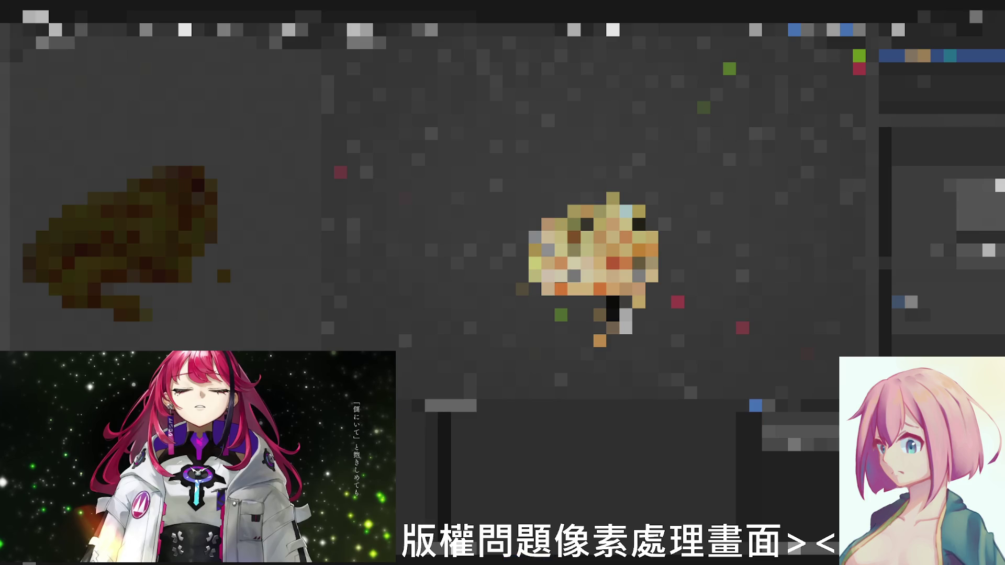
{"action": "key", "text": "space"}
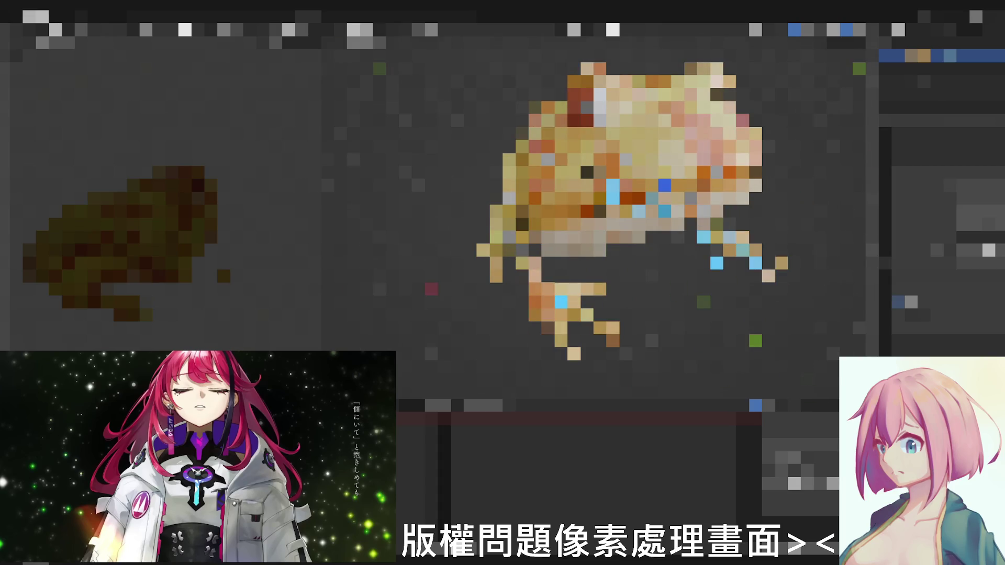
{"action": "key", "text": "Right"}
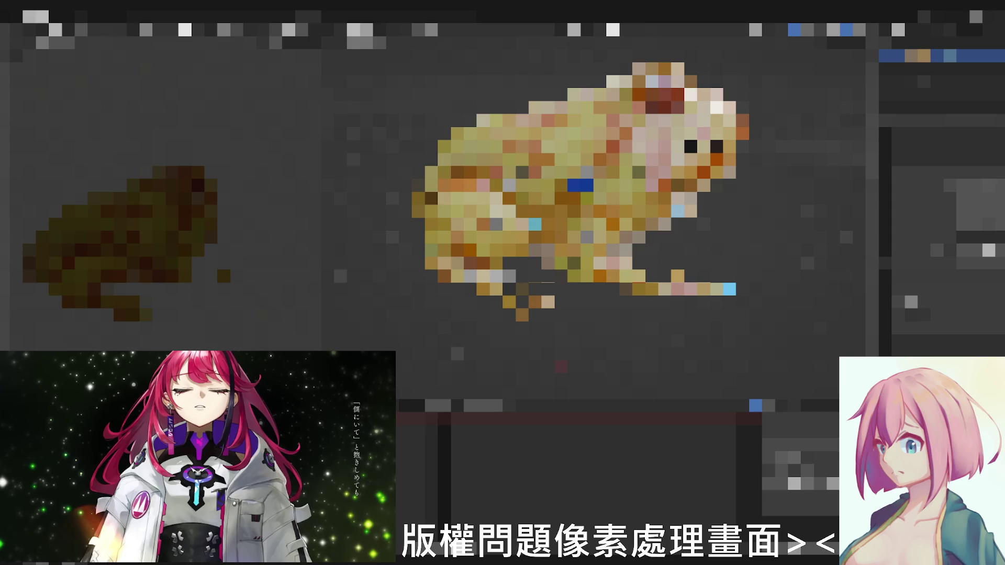
{"action": "key", "text": "Right"}
{"action": "key", "text": "Right"}
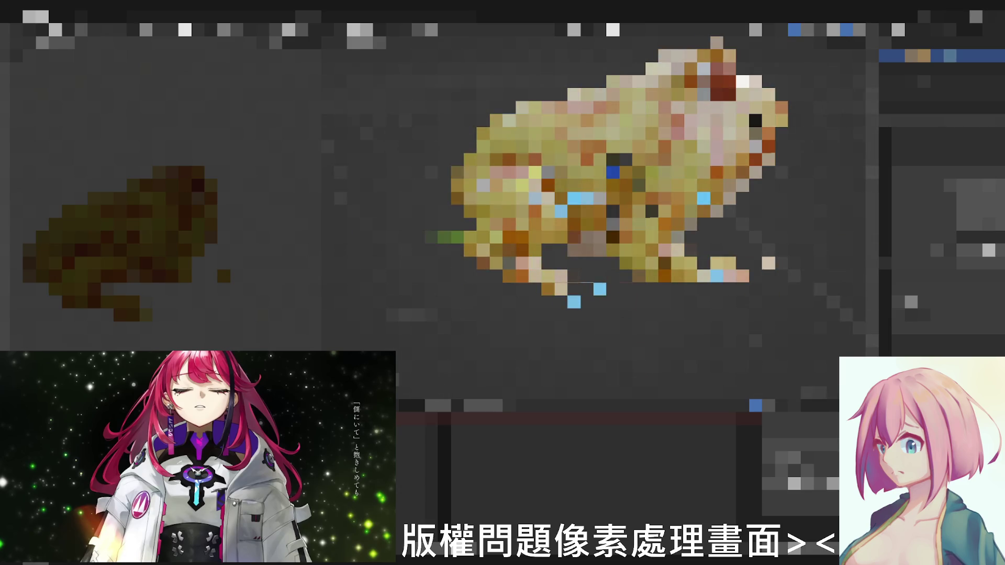
{"action": "key", "text": "Right"}
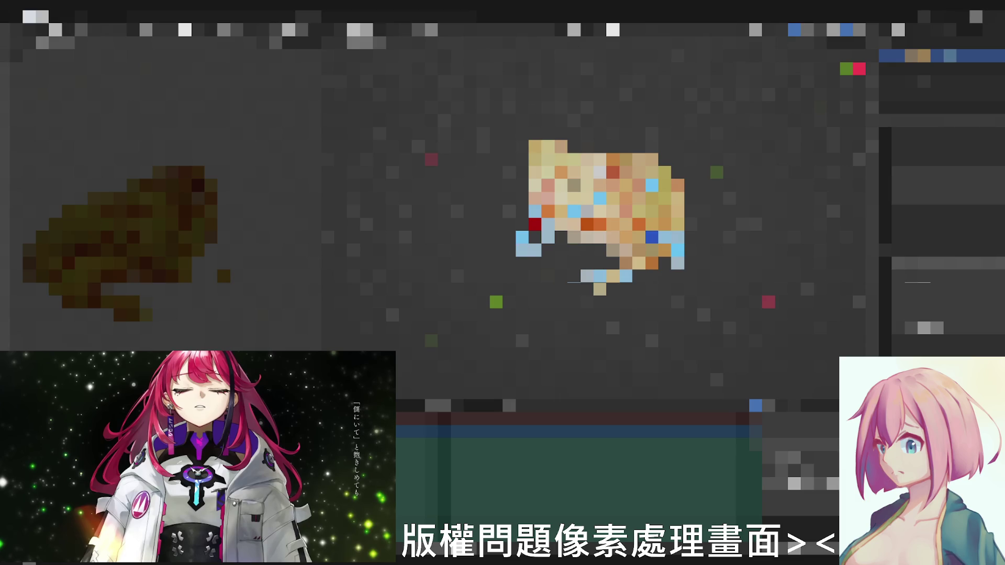
{"action": "left_click", "coordinate": [35, 16]}
Run a command from the top-left menu list to change the frog's pose.
{"action": "left_click", "coordinate": [68, 94]}
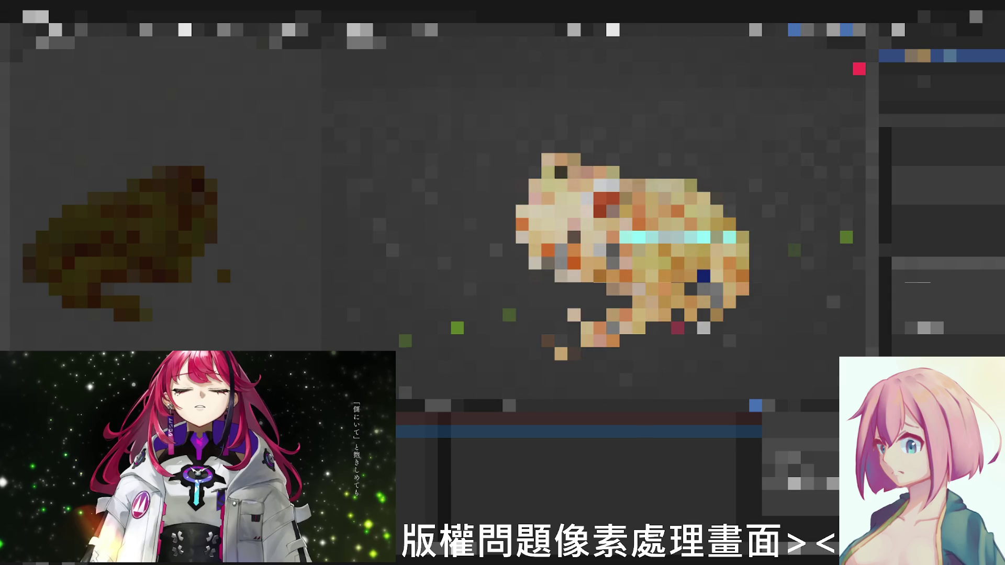
Browse the top-left command menu, dismiss it, and bring up the frog's context menu.
{"action": "left_click", "coordinate": [42, 16]}
{"action": "left_click", "coordinate": [42, 16]}
{"action": "left_click", "coordinate": [43, 16]}
{"action": "left_click", "coordinate": [42, 16]}
{"action": "left_click", "coordinate": [42, 16]}
{"action": "key", "text": "Escape"}
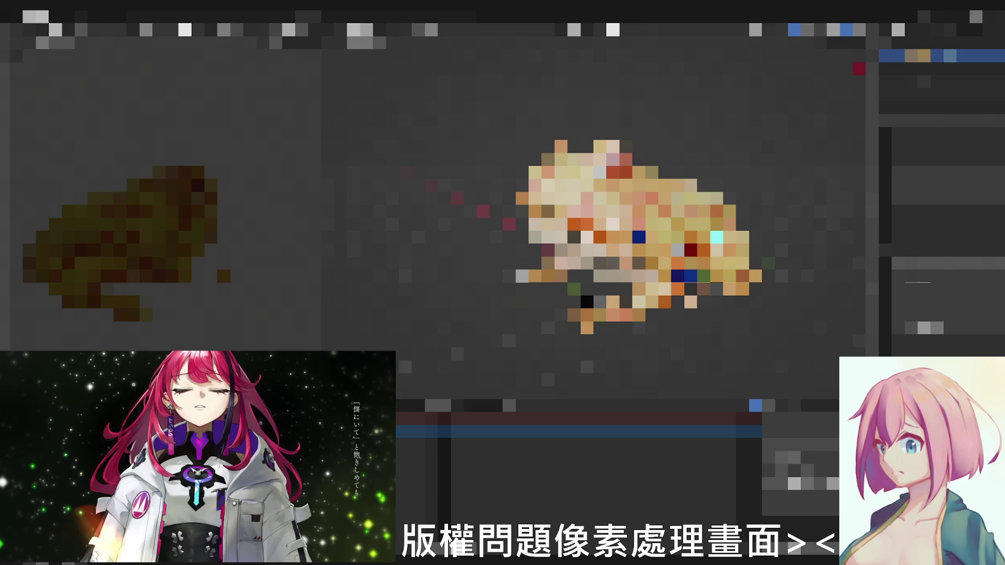
{"action": "right_click", "coordinate": [516, 270]}
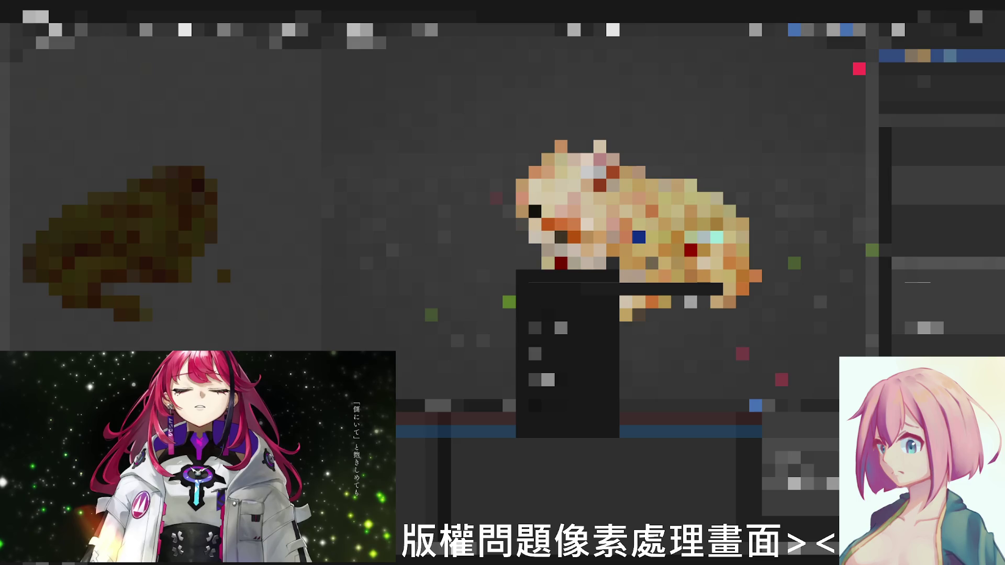
Dismiss the open menu and pick the dark block beneath the golden frog for removal.
{"action": "key", "text": "Escape"}
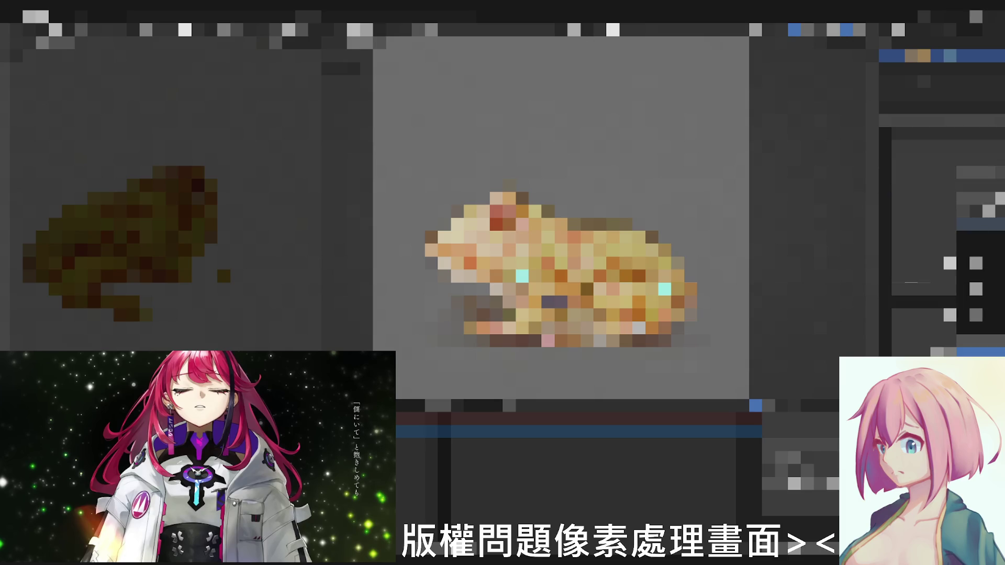
{"action": "left_click", "coordinate": [976, 289]}
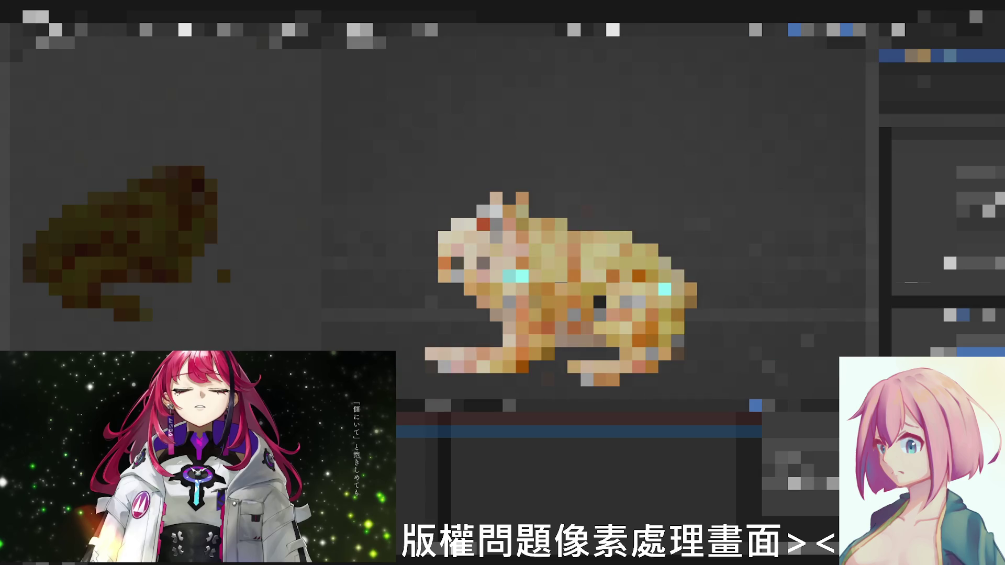